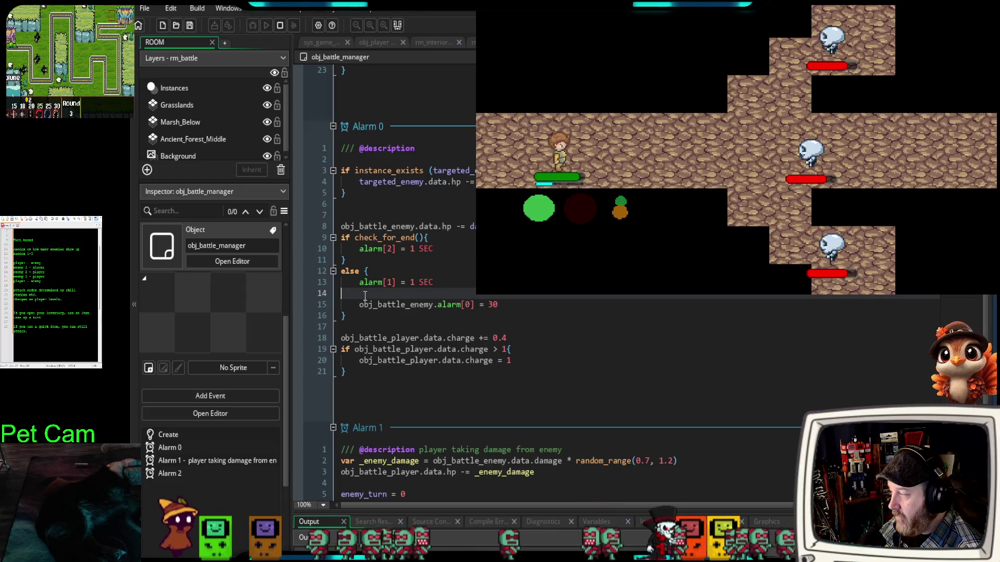
Step: Insert several empty lines in Alarm 0 between the else block and the player charge code
click(365, 324)
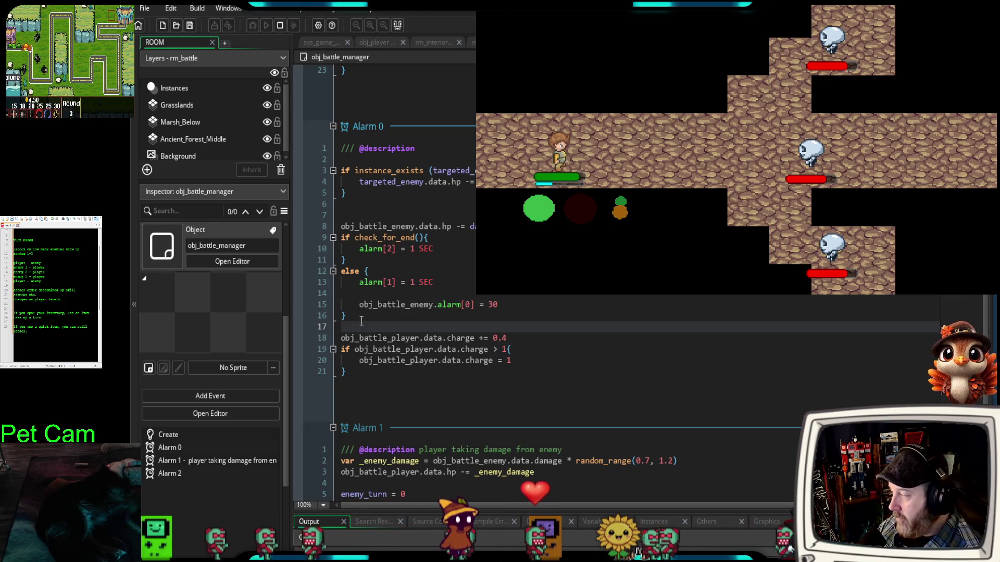
key(Return)
key(Return)
key(Return)
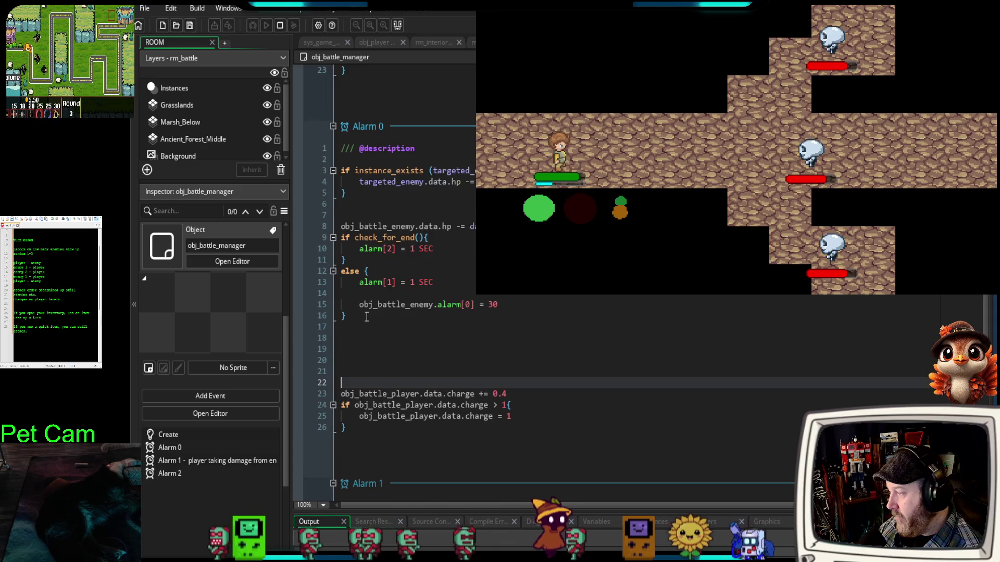
scroll(361, 320, down, 4)
click(352, 204)
key(Return)
scroll(357, 234, up, 2)
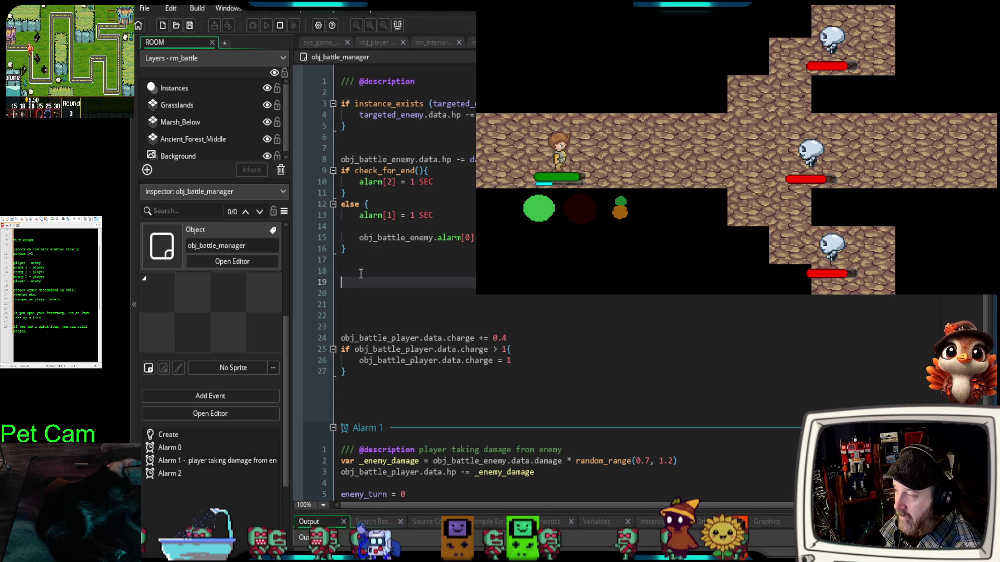
Step: Type 'var _alive' on line 19, correcting the stray underscores and mistyped letter
text(_)
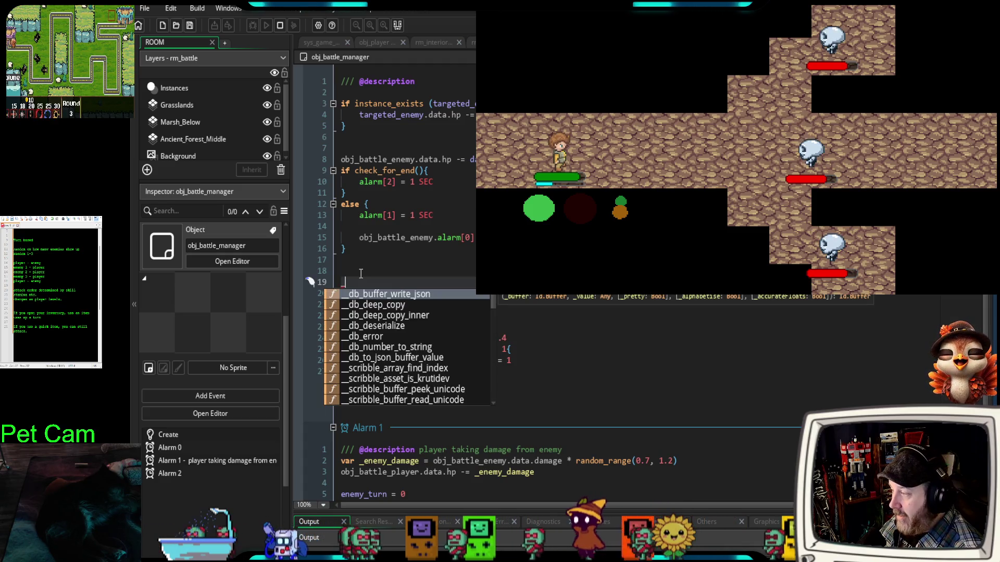
key(BackSpace)
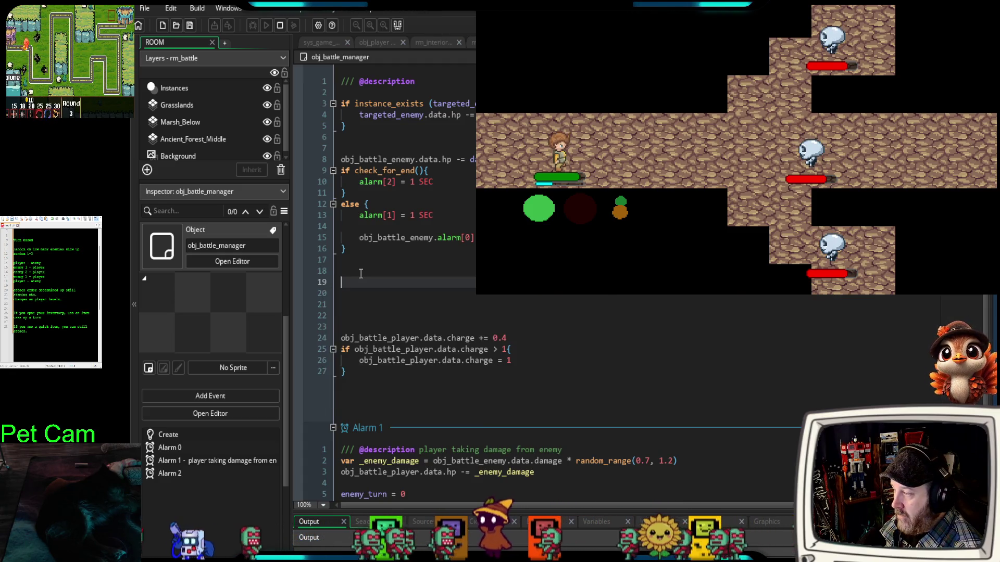
text(var a)
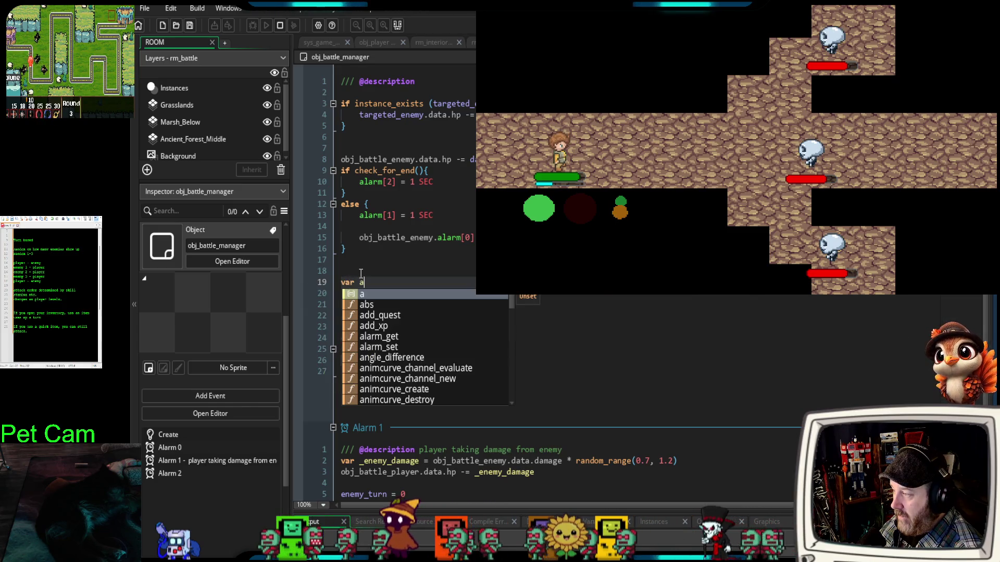
key(BackSpace)
text(_)
key(BackSpace)
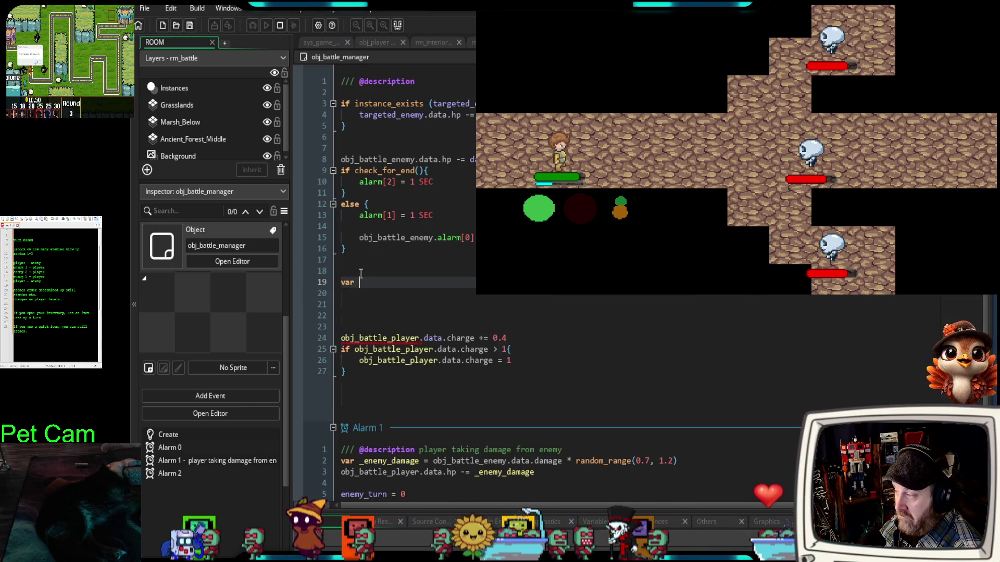
text(_alive)
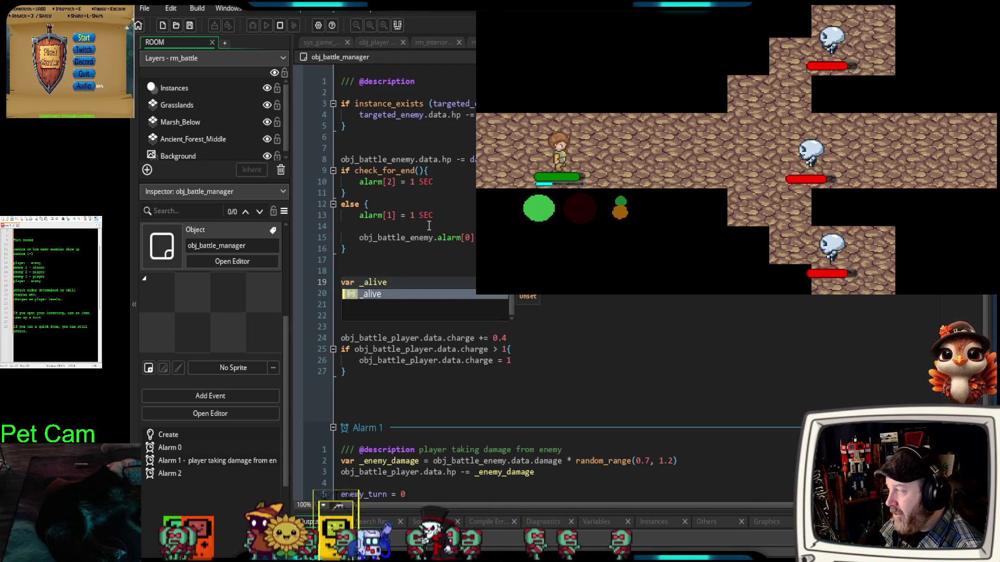
Step: Finish the declaration as 'var _alive_enemy' and move to the empty line below it
scroll(431, 224, up, 4)
scroll(431, 224, up, 2)
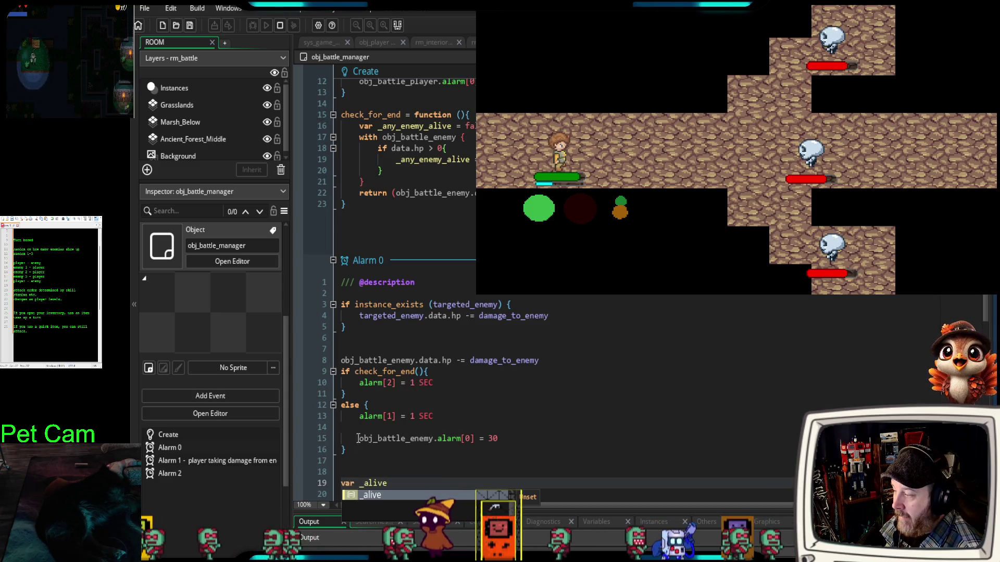
click(399, 482)
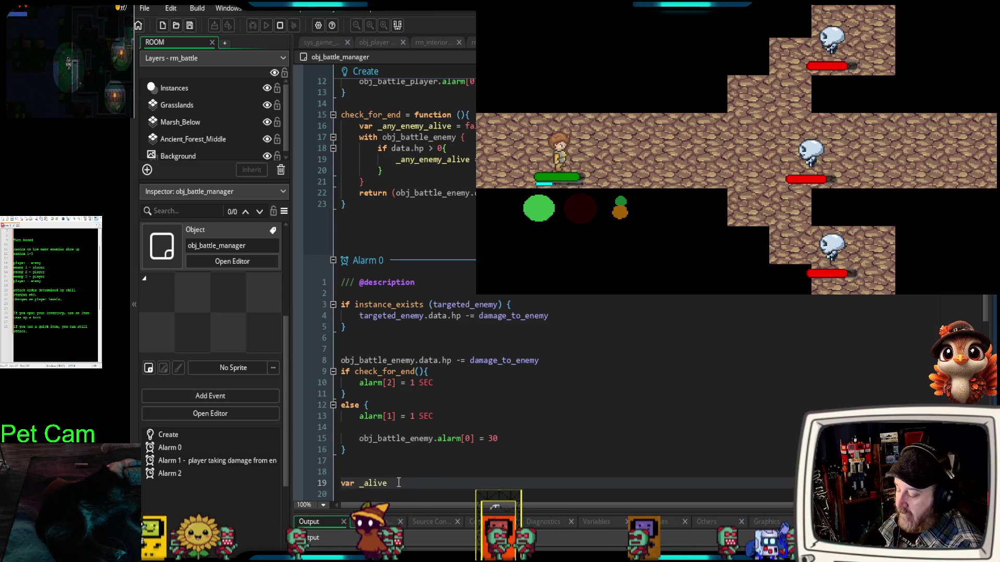
text(_enemy)
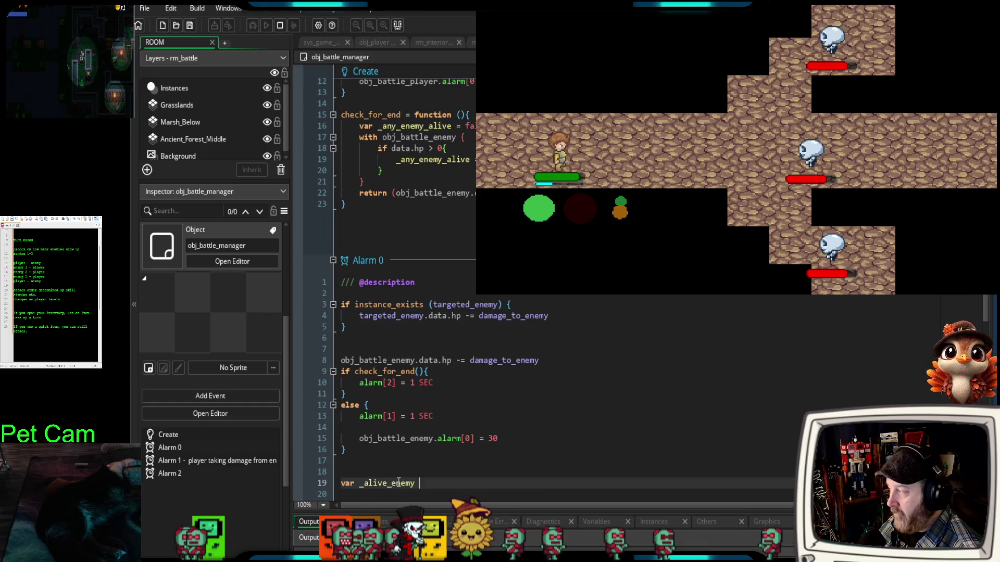
scroll(391, 467, down, 4)
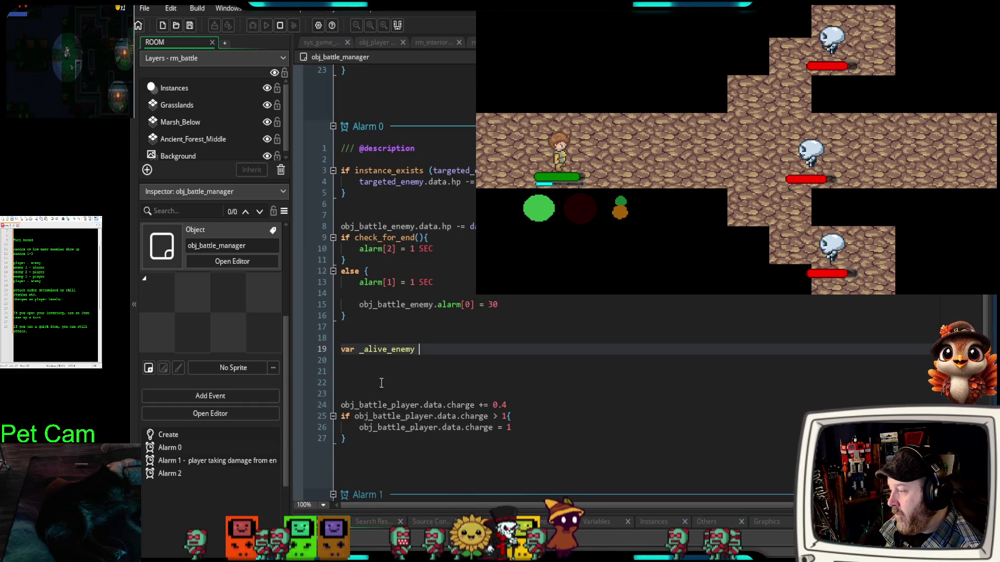
click(364, 364)
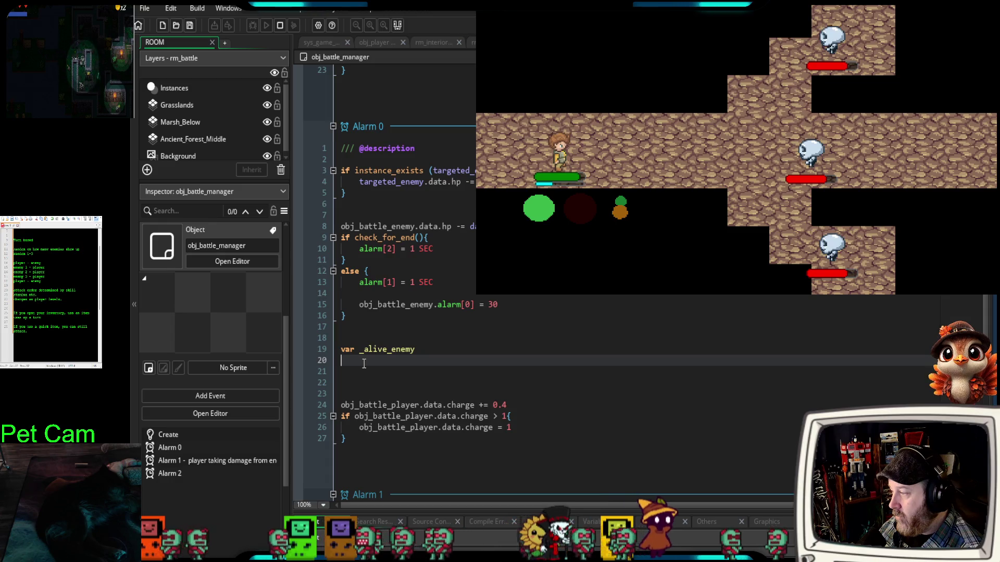
scroll(444, 381, up, 4)
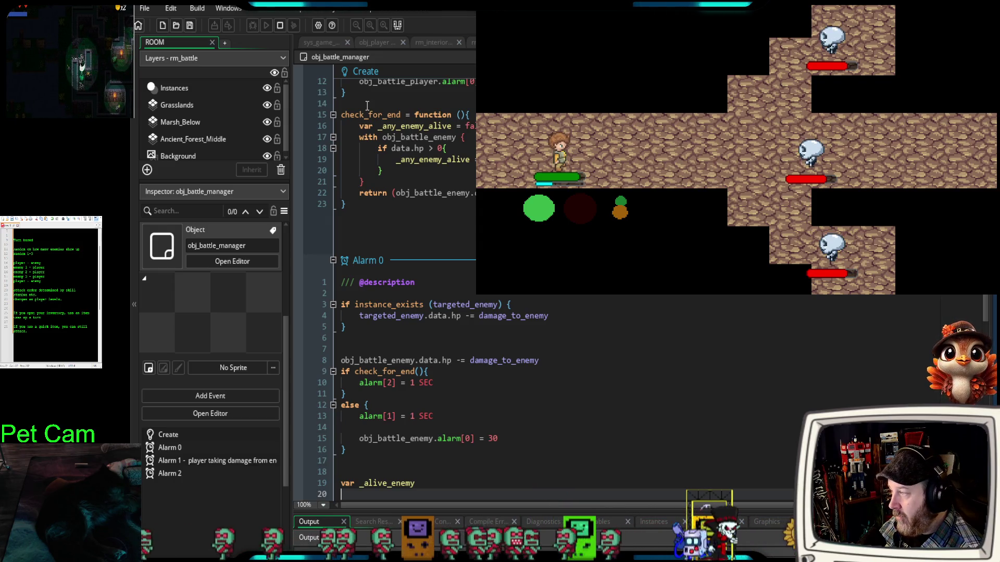
drag(359, 125, 374, 180)
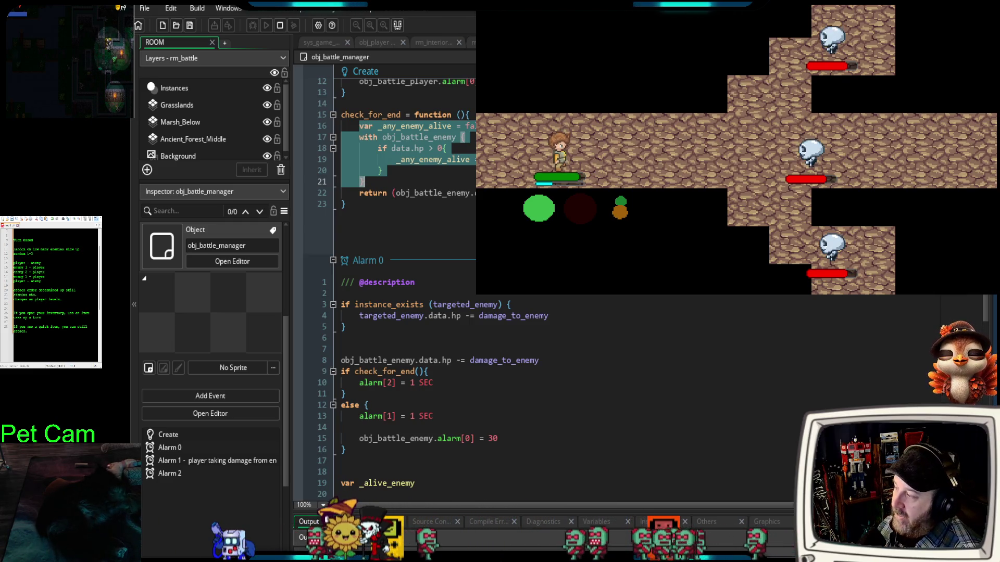
scroll(385, 261, down, 2)
scroll(408, 395, down, 2)
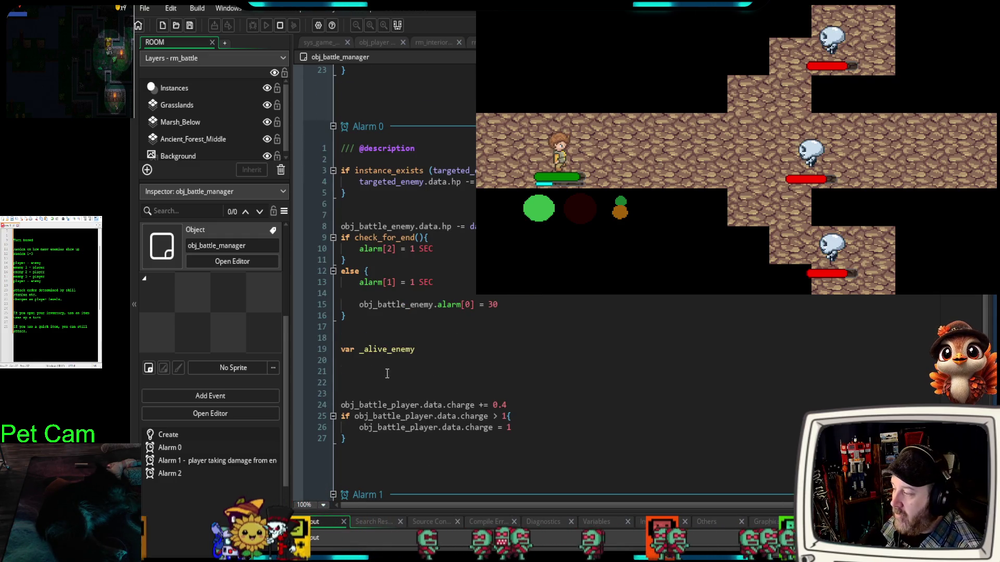
click(417, 353)
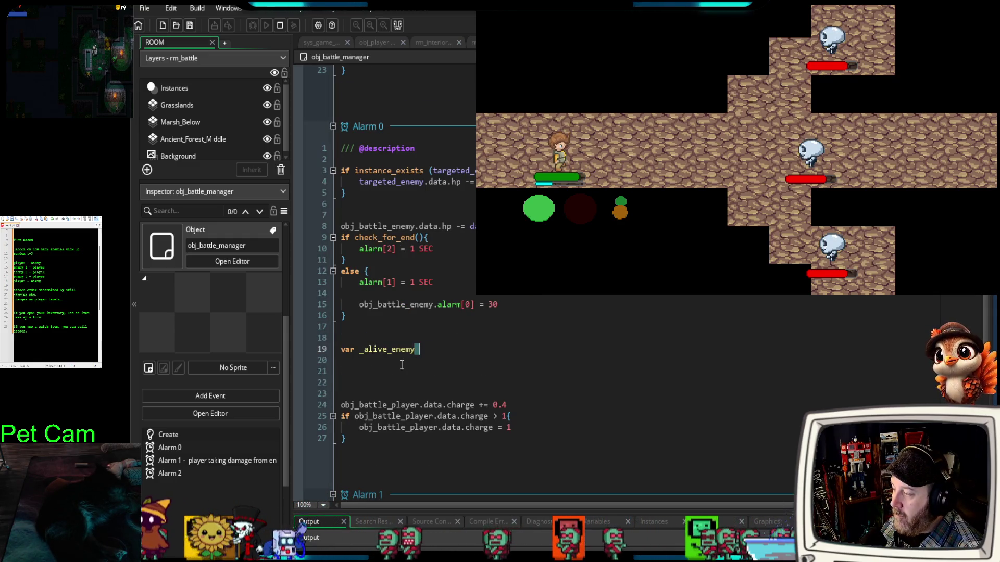
click(416, 356)
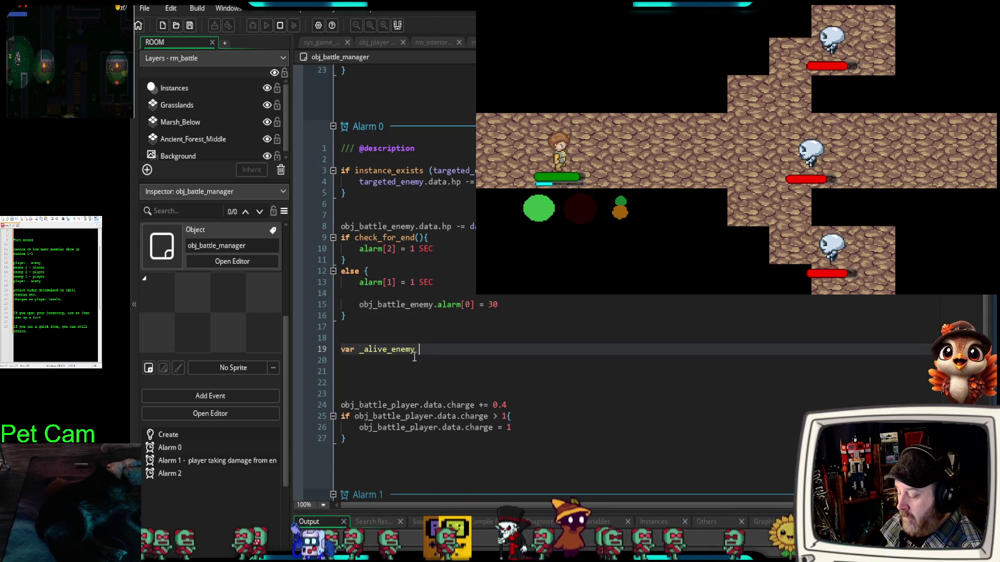
Step: Make _alive_enemy an empty array '[]' and start 'with obj_battle_enemy' on line 20
text(=[)
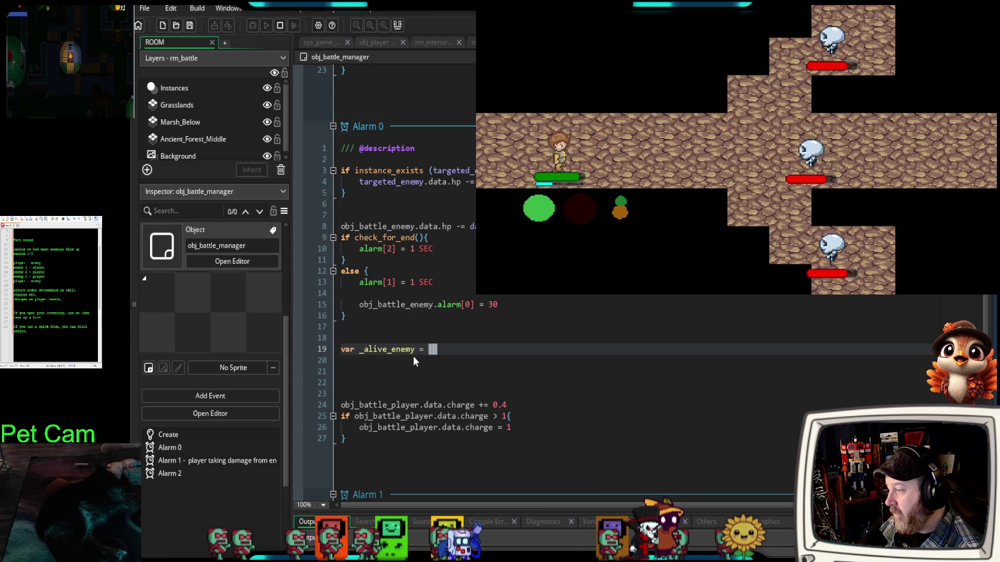
click(451, 363)
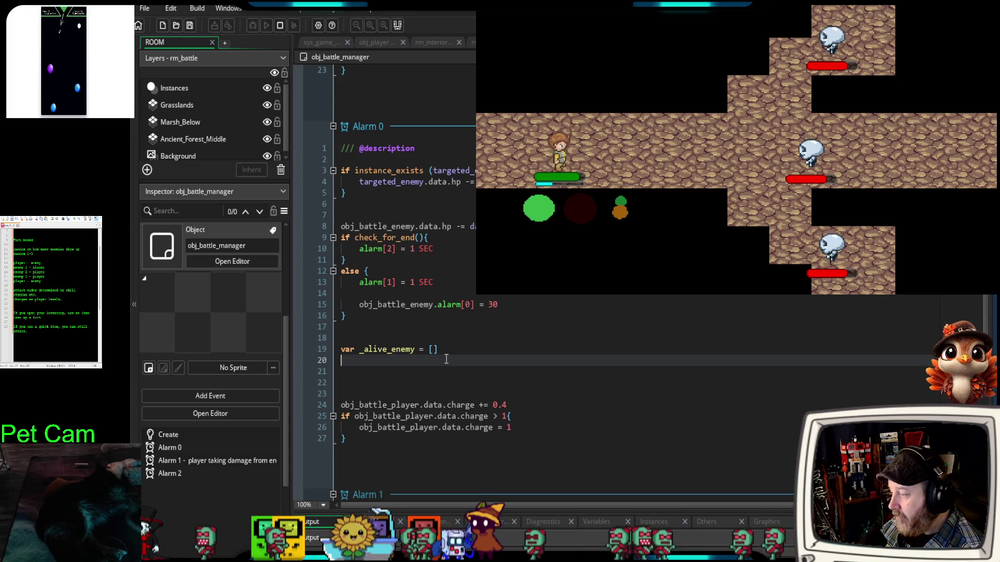
text(with )
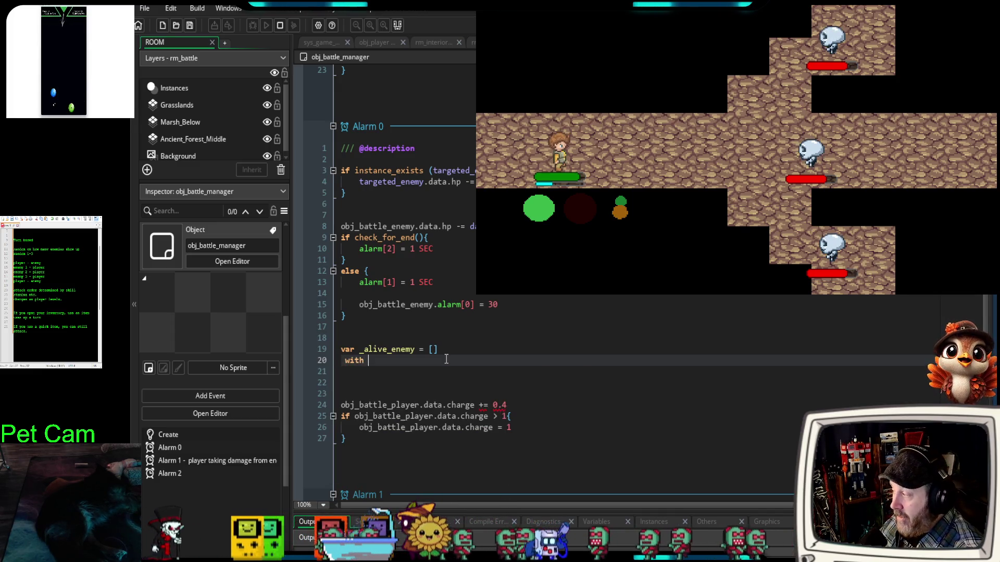
text(obj_)
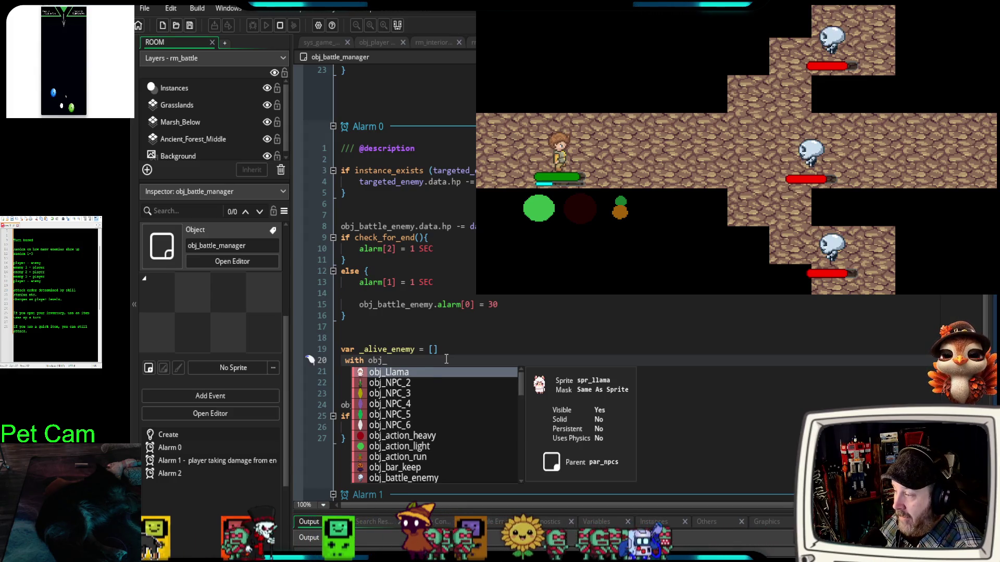
text(battle)
key(Return)
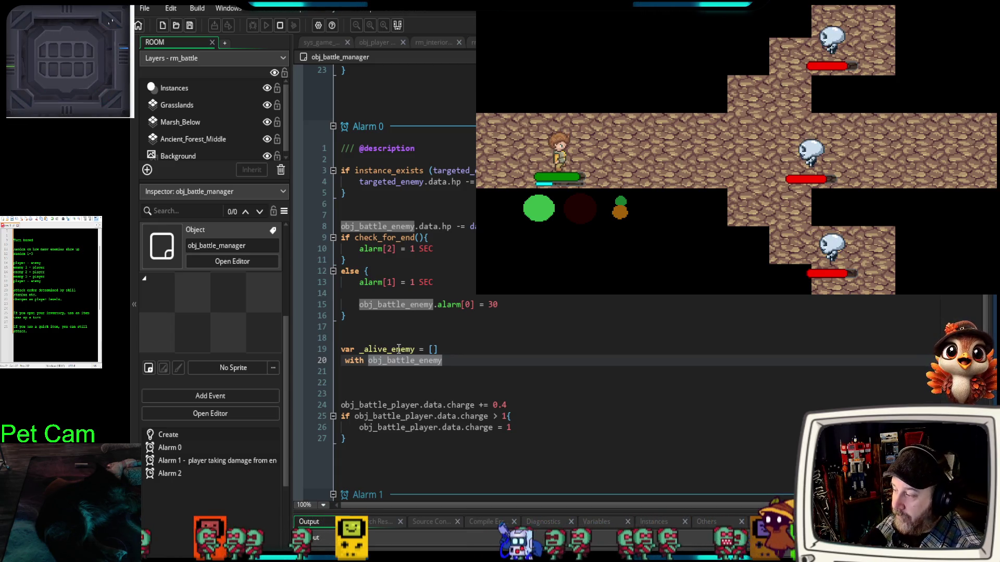
click(382, 373)
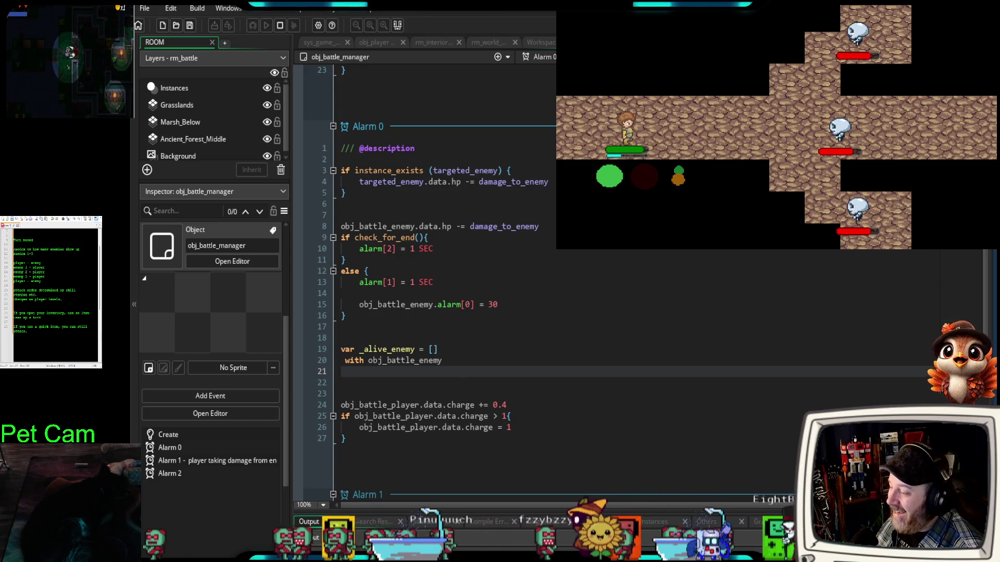
Step: Select lines 19–21 containing the _alive_enemy array and with obj_battle_enemy code
scroll(520, 281, down, 2)
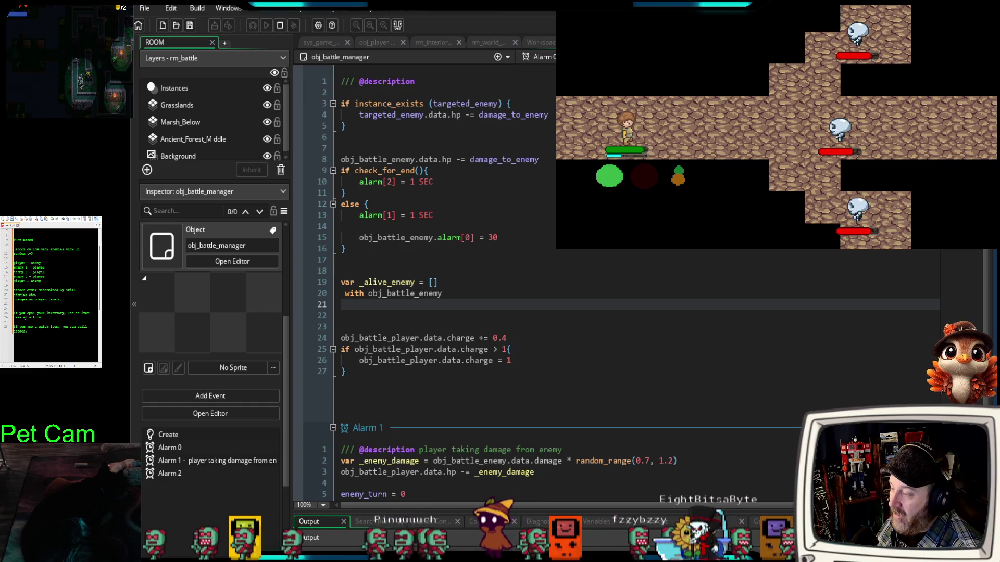
drag(343, 305, 336, 282)
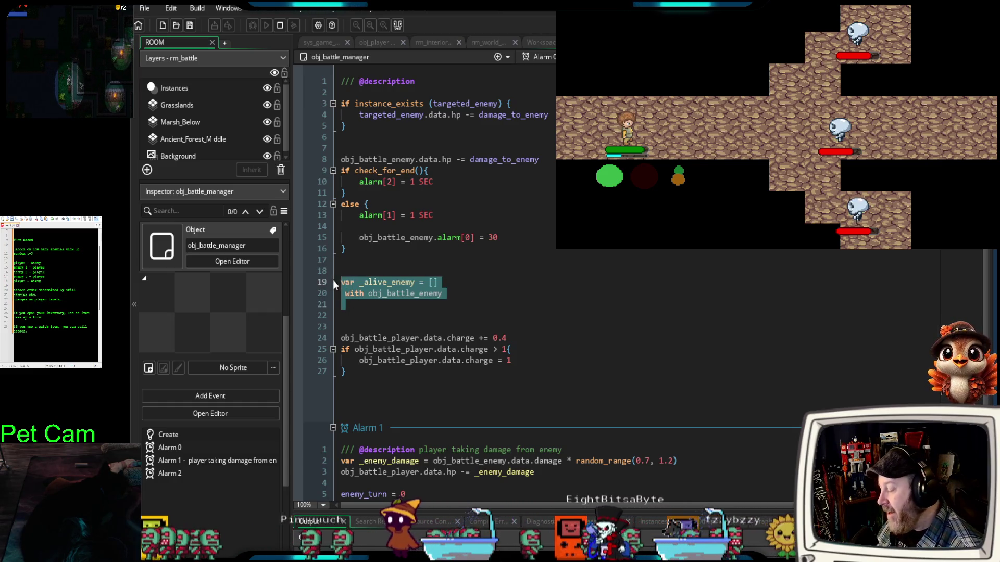